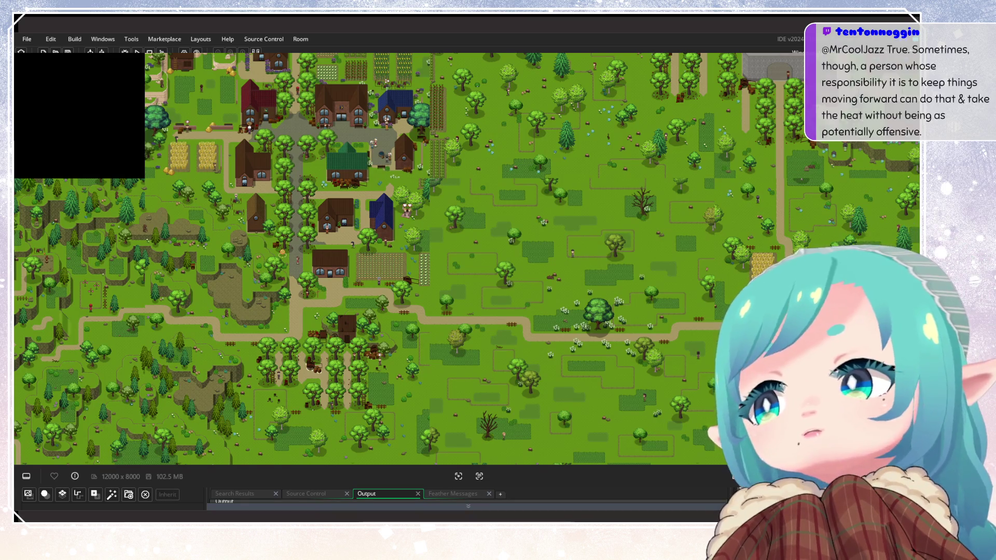
# - Pan the room map to bring the western forest around the village into view
pyautogui.moveTo(574, 188); pyautogui.dragTo(582, 192)
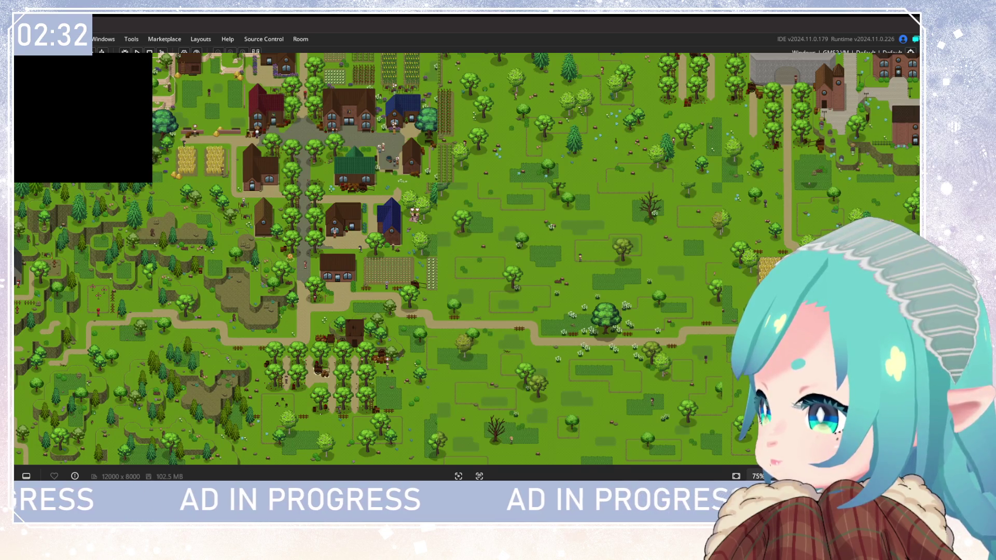
pyautogui.moveTo(467, 259)
pyautogui.mouseDown()
pyautogui.moveTo(546, 290)
pyautogui.moveTo(533, 275)
pyautogui.mouseUp()
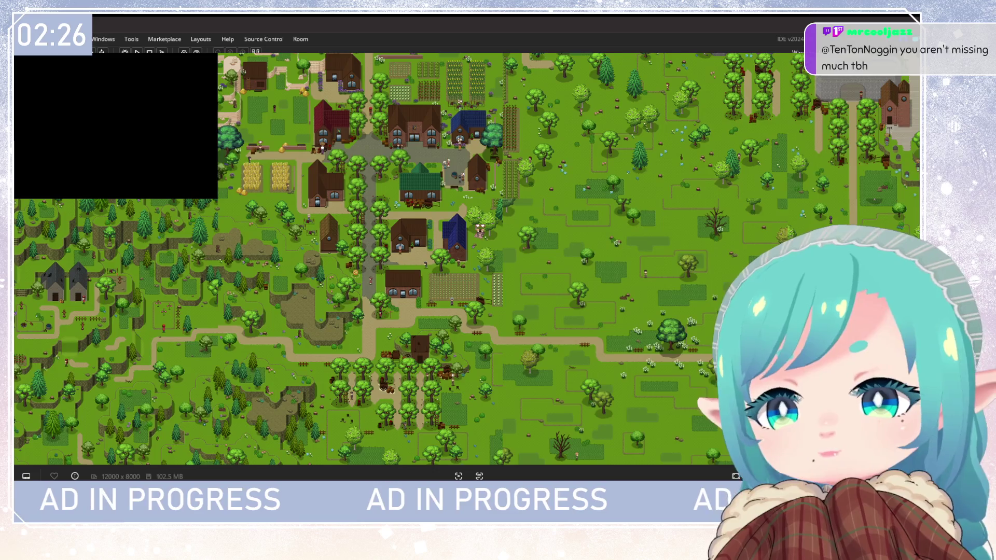
pyautogui.moveTo(380, 169); pyautogui.dragTo(397, 179)
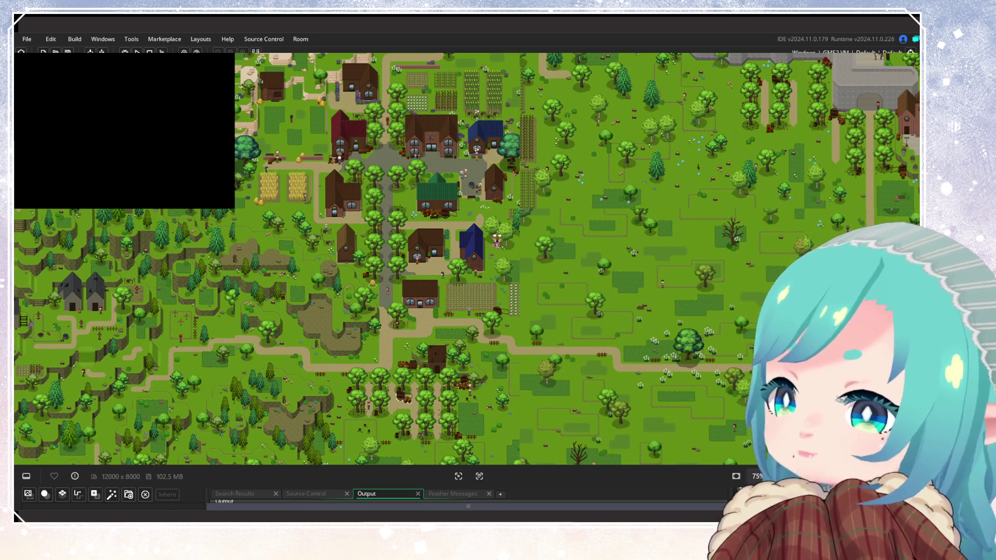
# - Zoom and pan east to reveal the walled brick town beside the sandy coastline
pyautogui.scroll(-5, 382, 296)
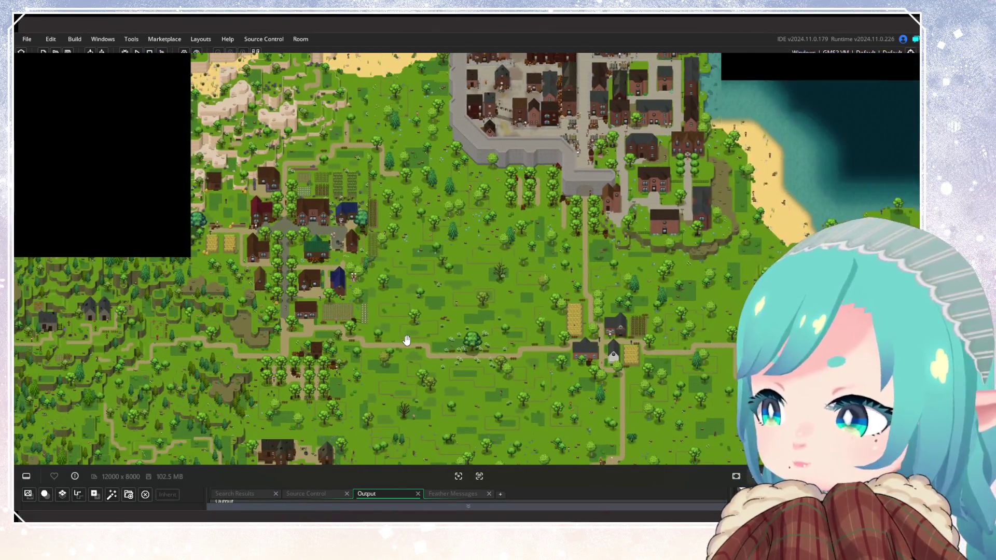
pyautogui.scroll(2, 382, 296)
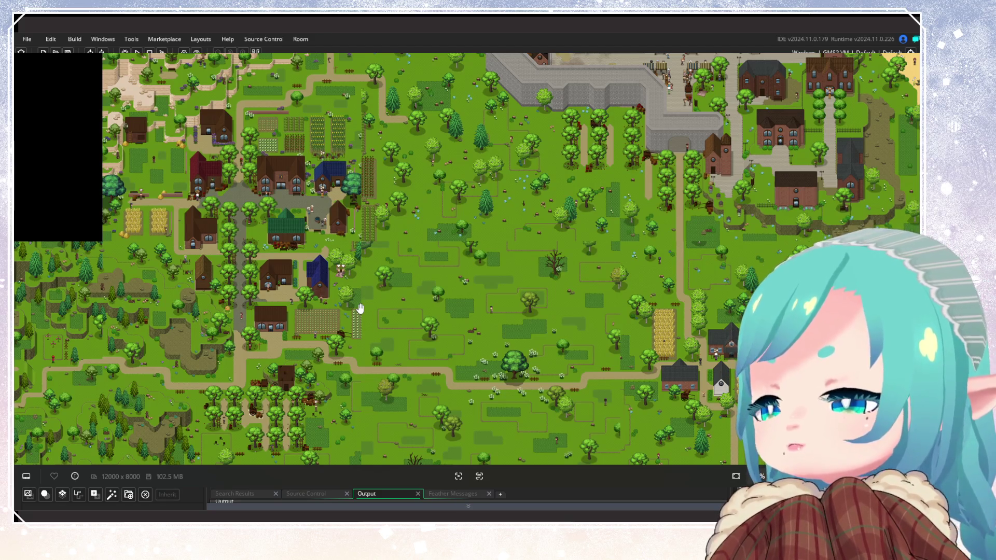
pyautogui.moveTo(360, 308); pyautogui.dragTo(281, 293)
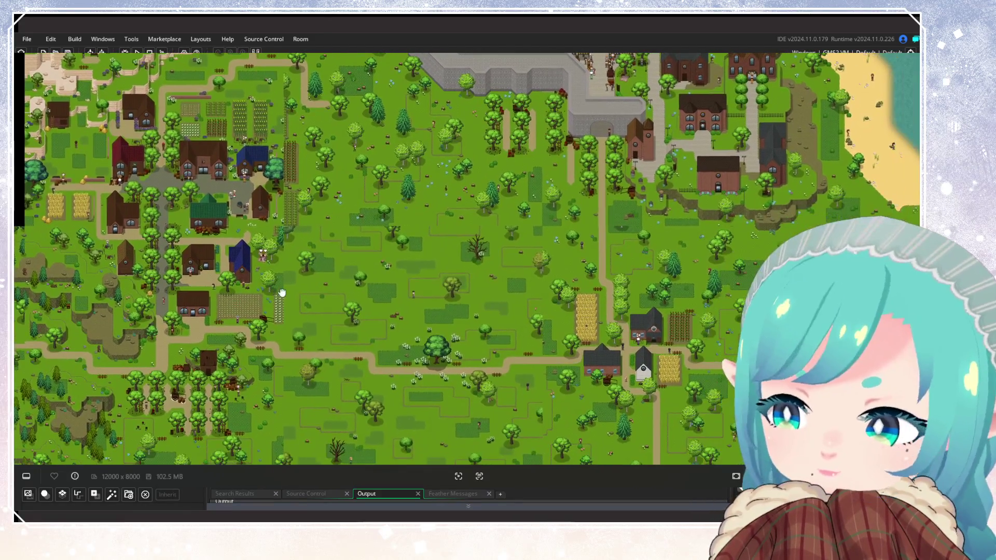
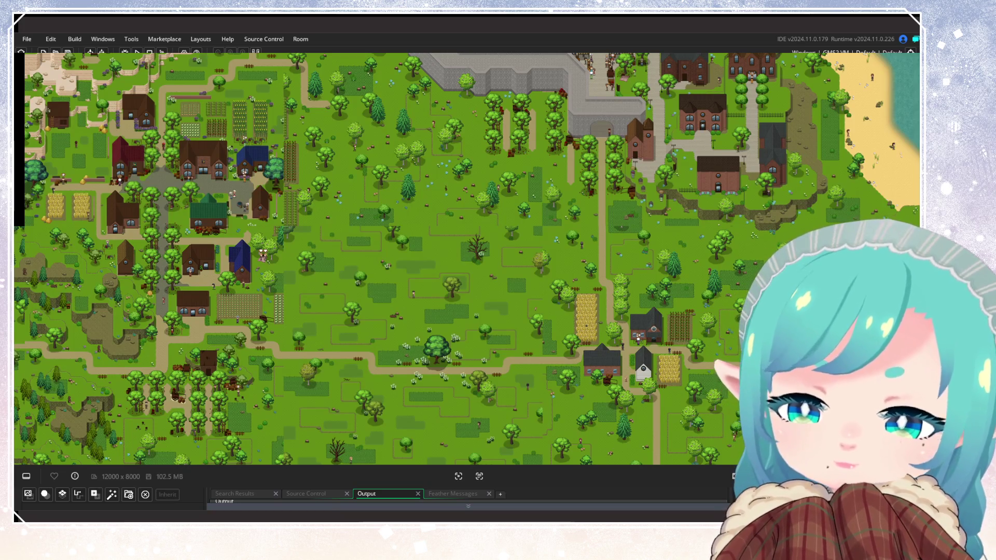
# - Pan the room view to the harbour and ships, then zoom in on the farm village
pyautogui.scroll(-5, 334, 356)
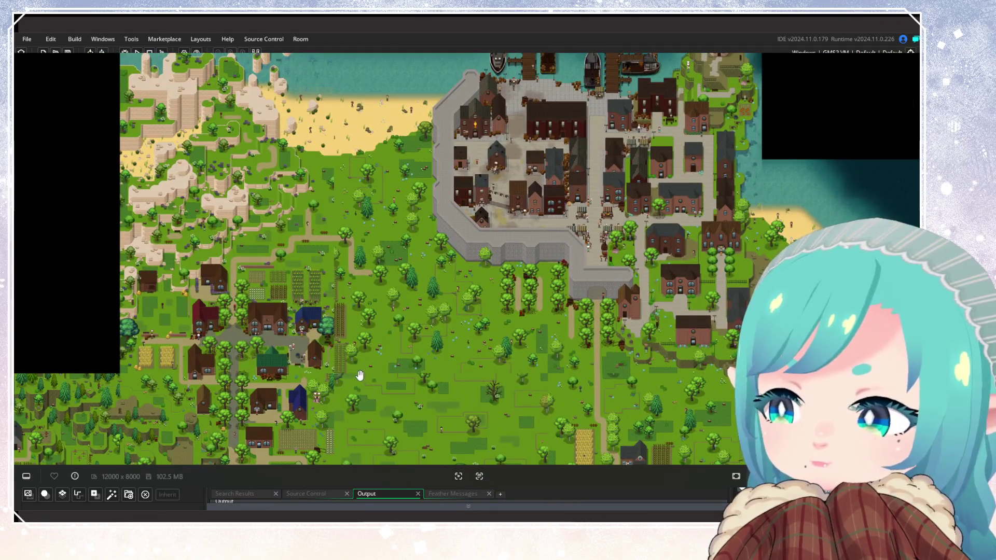
pyautogui.moveTo(334, 356); pyautogui.dragTo(311, 447)
pyautogui.scroll(-2, 310, 447)
pyautogui.scroll(2, 322, 433)
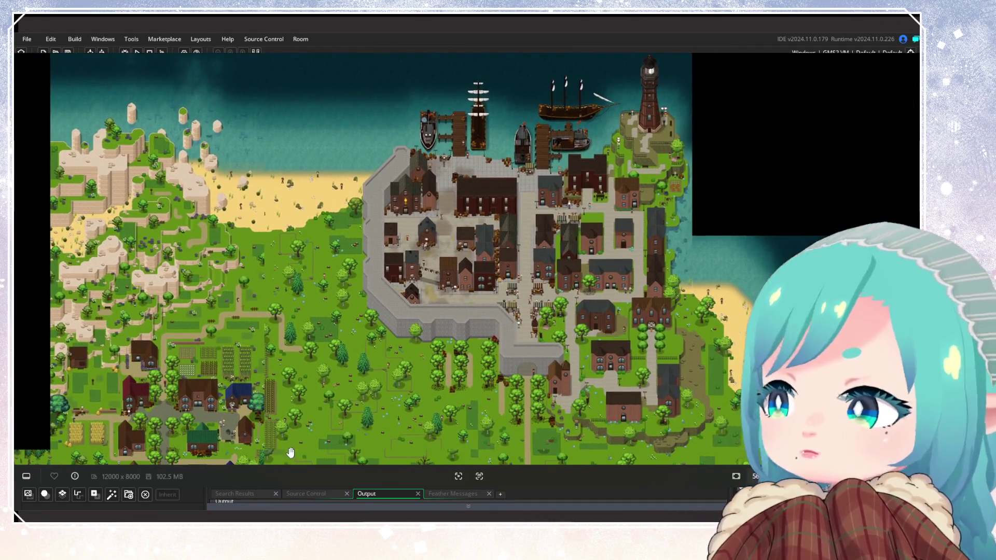
pyautogui.scroll(3, 326, 426)
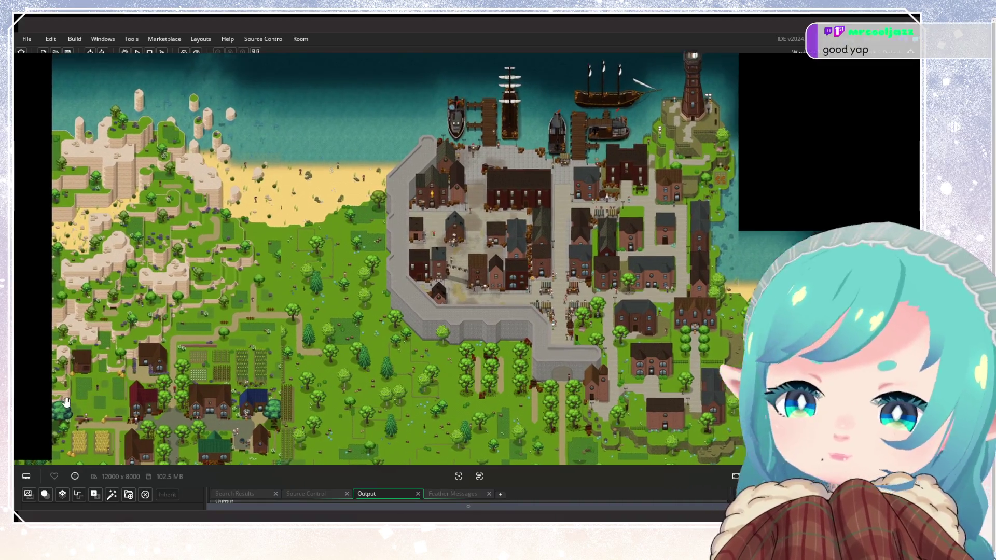
pyautogui.scroll(2, 360, 336)
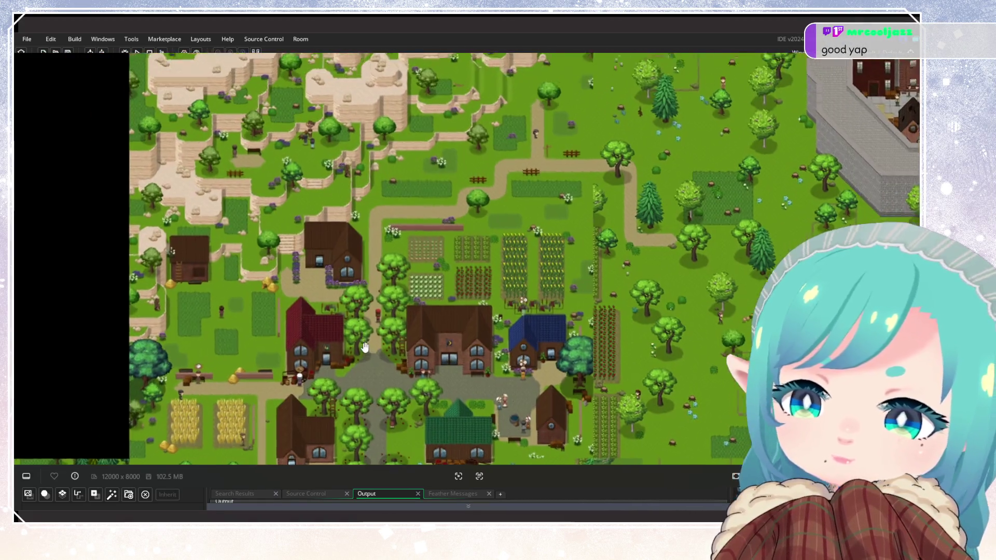
pyautogui.scroll(3, 335, 313)
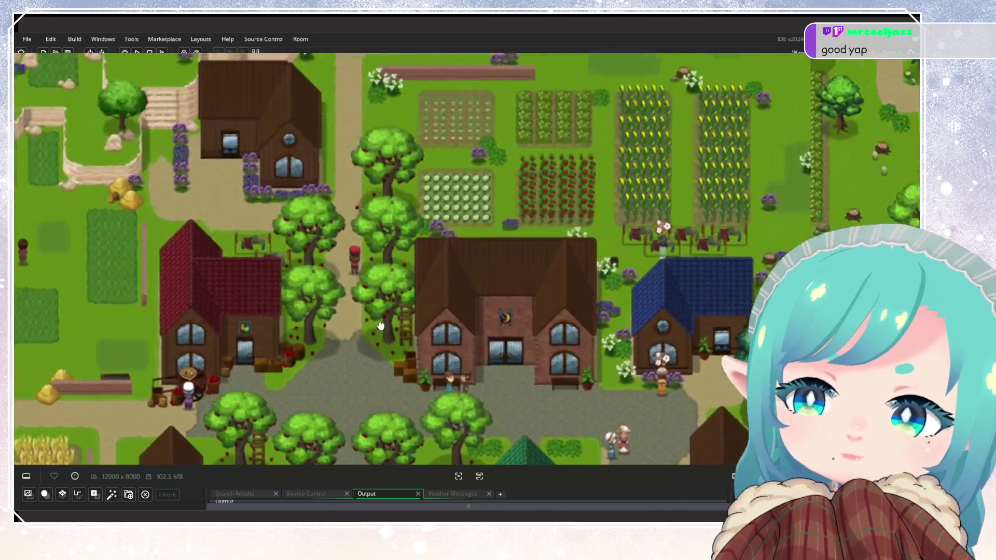
pyautogui.scroll(-3, 438, 312)
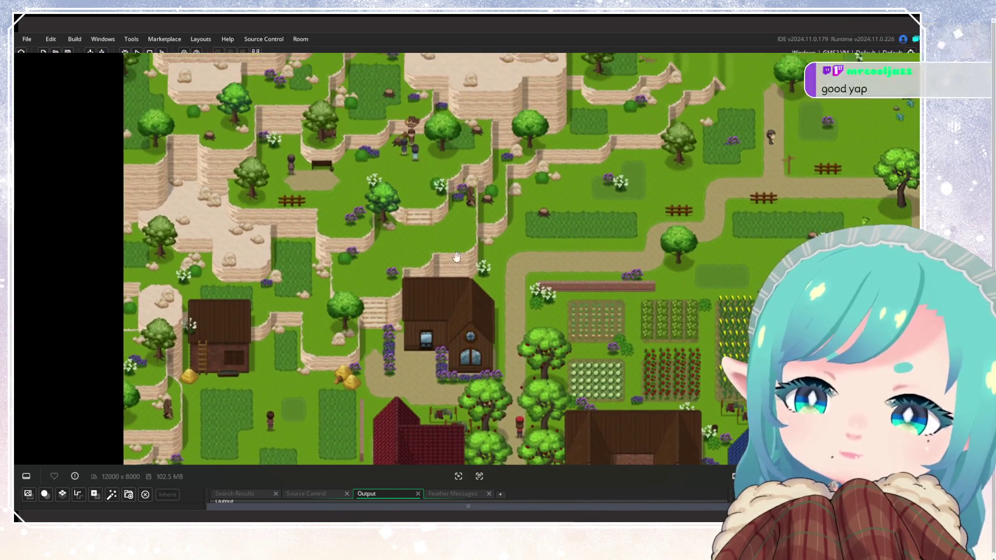
pyautogui.scroll(3, 486, 324)
# - Zoom out until the whole 12000 x 8000 world map continent is visible
pyautogui.scroll(-3, 486, 324)
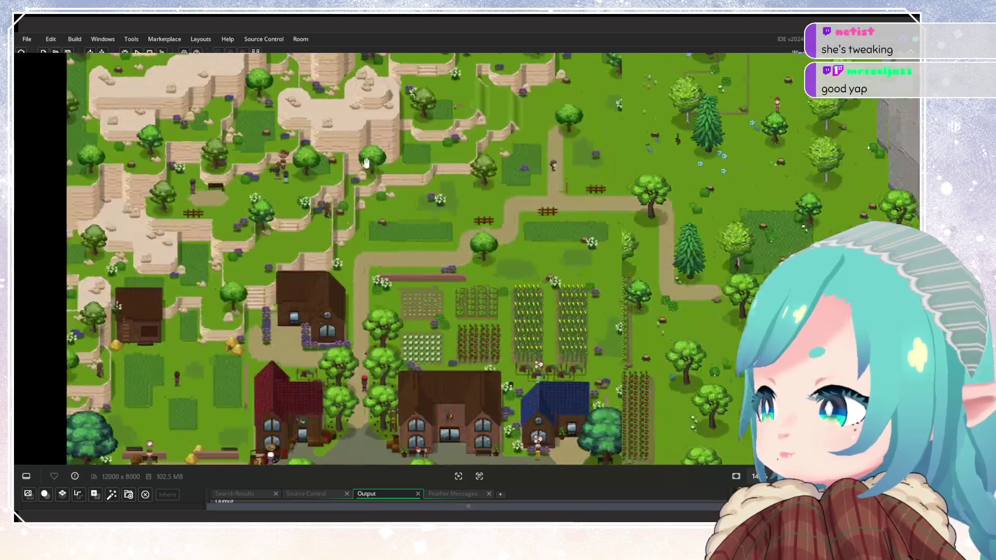
pyautogui.scroll(-5, 448, 253)
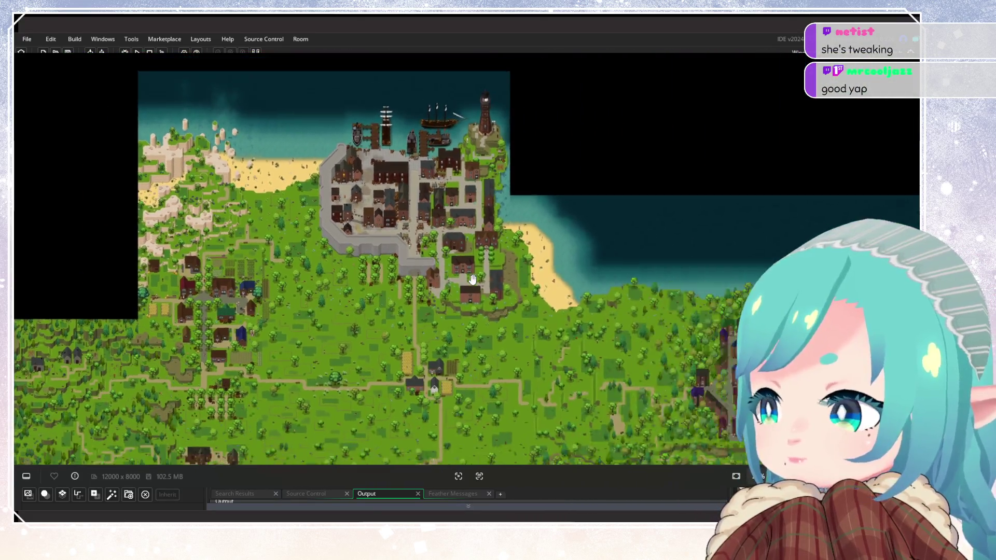
pyautogui.scroll(-3, 372, 261)
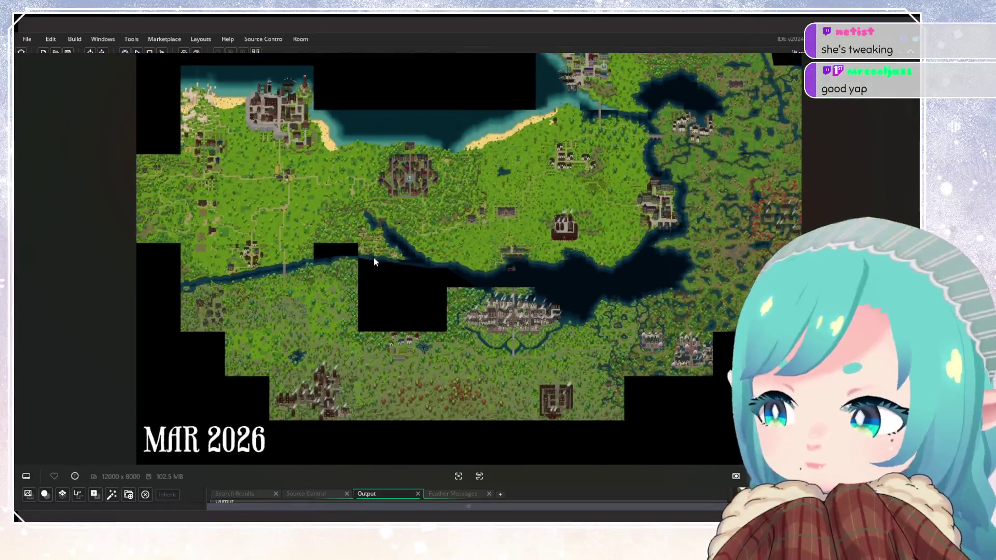